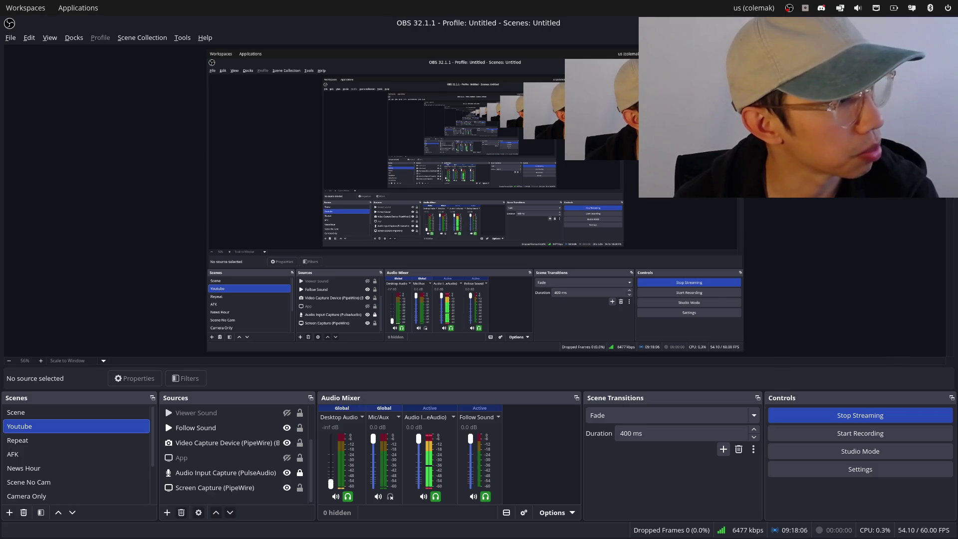
# Bring the browser with YouTube Studio's Channel content page in front of OBS.
pyautogui.press('super+minus')
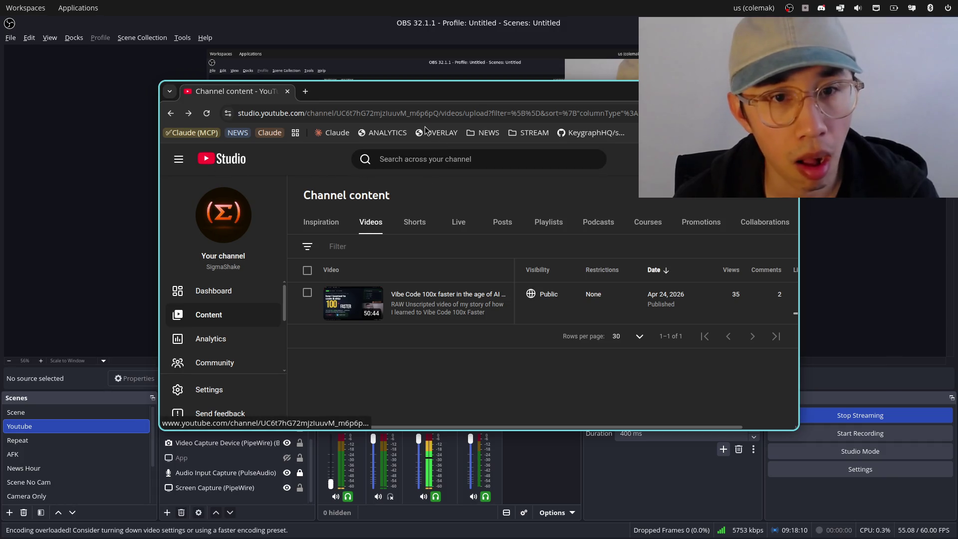
# Load the SigmaShake YouTube channel page from the 'you' address-bar suggestion and scroll through it.
pyautogui.click(405, 114)
pyautogui.write('you')
pyautogui.press('Down')
pyautogui.press('Return')
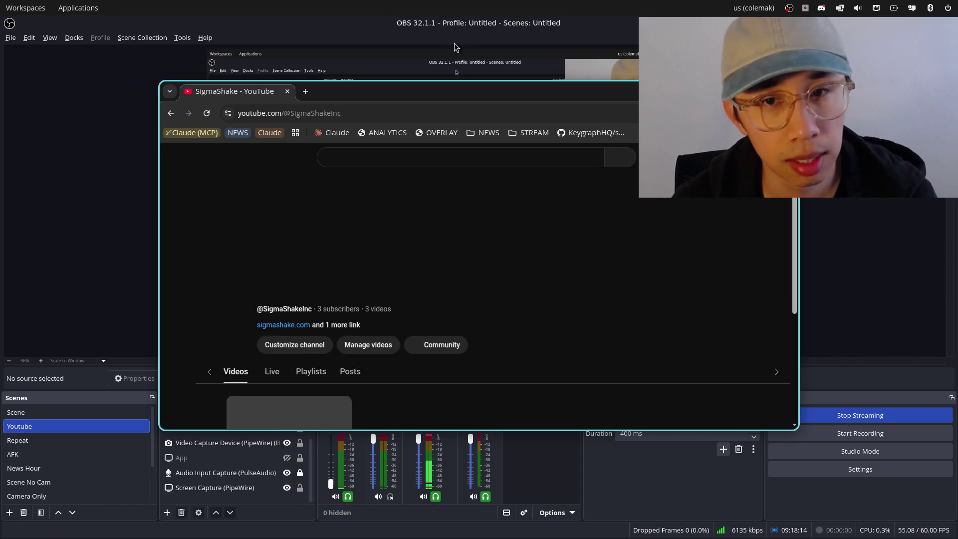
pyautogui.moveTo(569, 90)
pyautogui.mouseDown()
pyautogui.moveTo(567, 69)
pyautogui.moveTo(541, 67)
pyautogui.mouseUp()
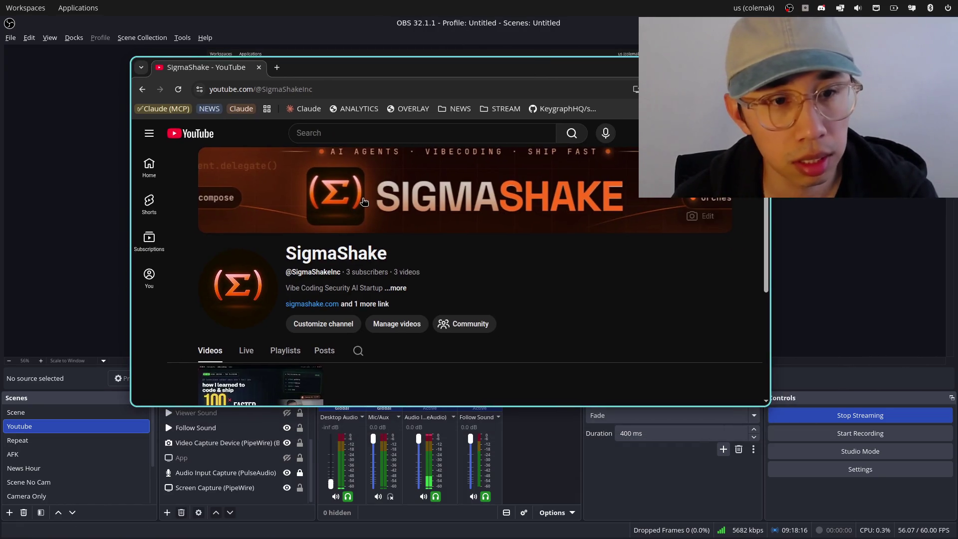
pyautogui.scroll(-3, 369, 200)
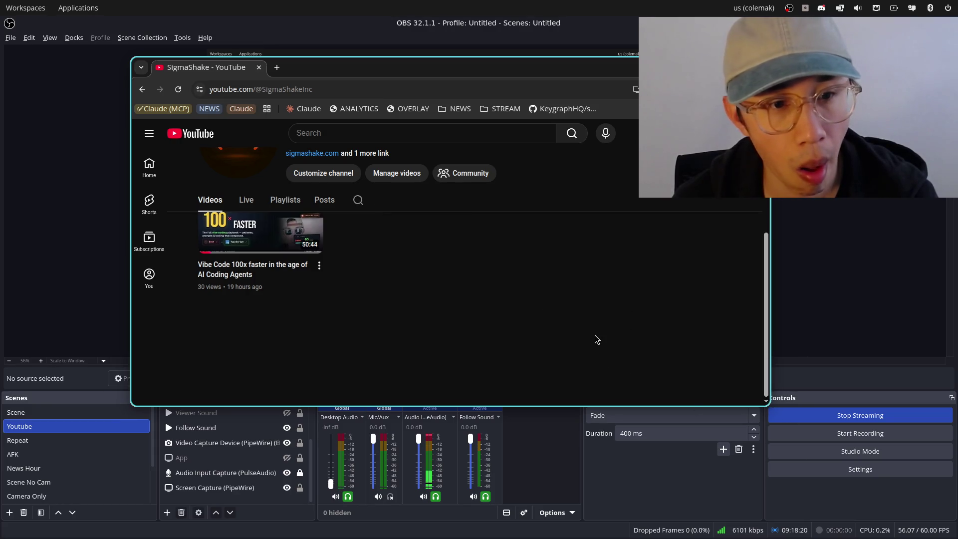
pyautogui.scroll(3, 592, 334)
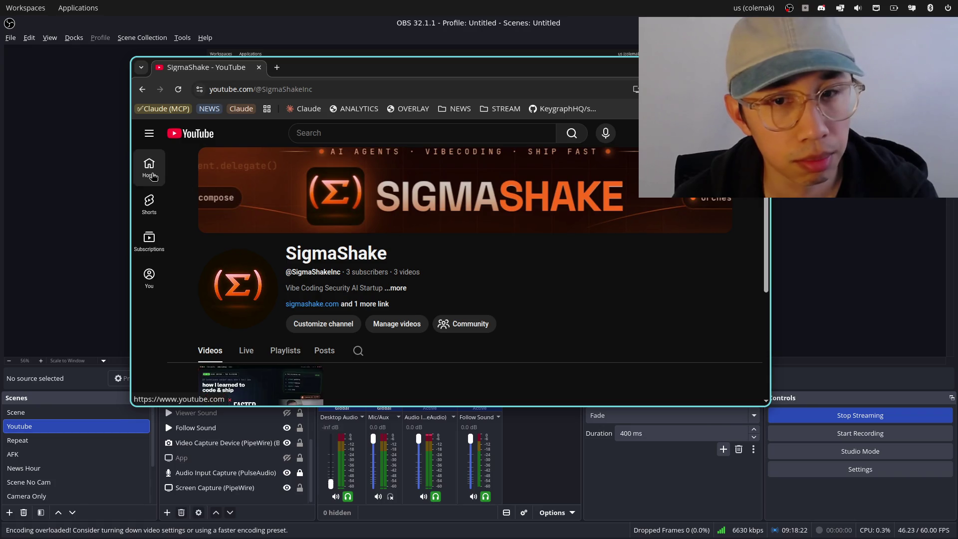
# From the YouTube home feed, open 'Your Life As Every SaaS Startup Founder Rank'.
pyautogui.click(153, 173)
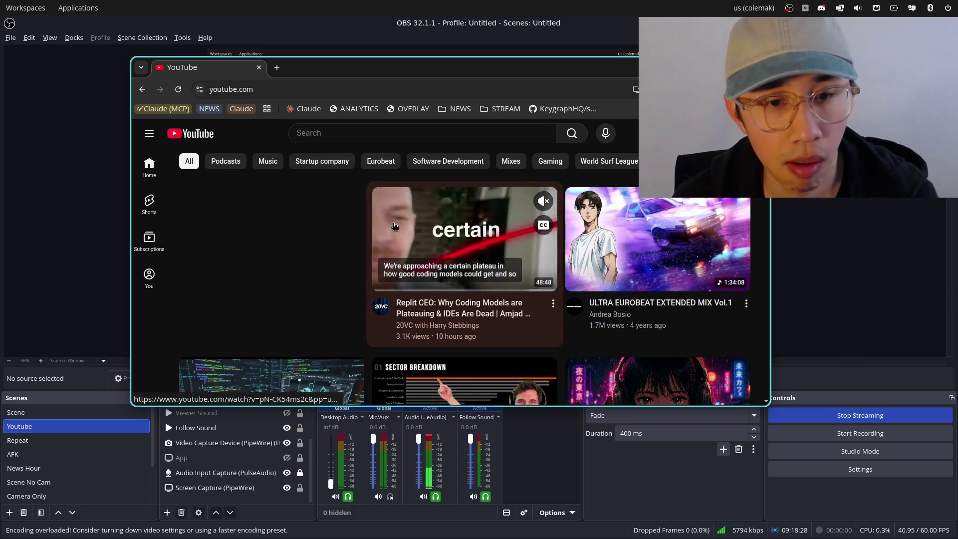
pyautogui.scroll(-1, 278, 227)
pyautogui.scroll(-3, 278, 227)
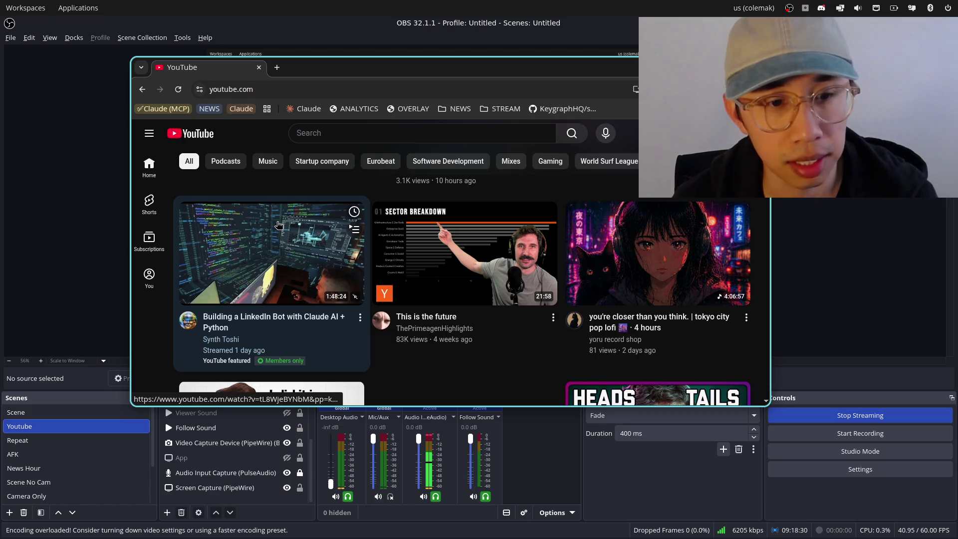
pyautogui.scroll(-3, 279, 225)
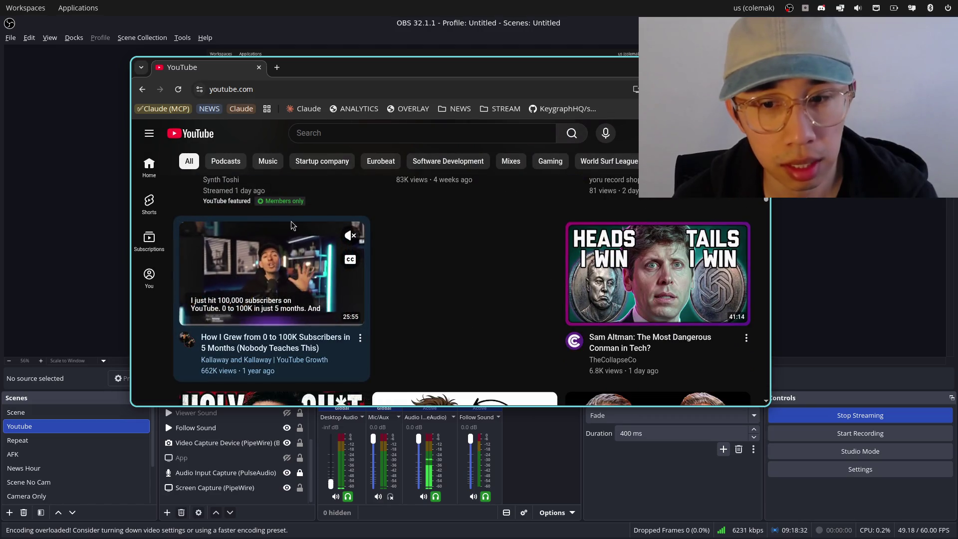
pyautogui.scroll(-3, 620, 254)
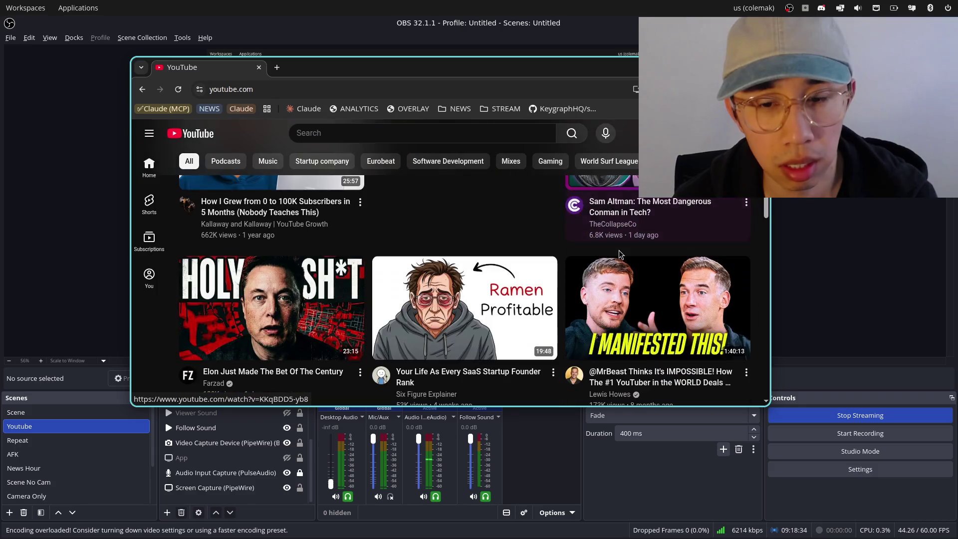
pyautogui.scroll(-1, 618, 256)
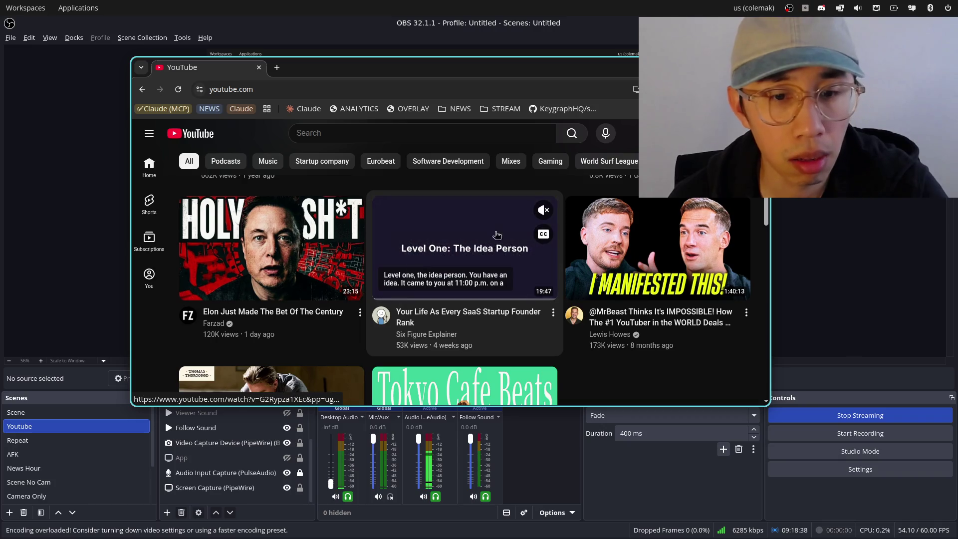
pyautogui.click(475, 237)
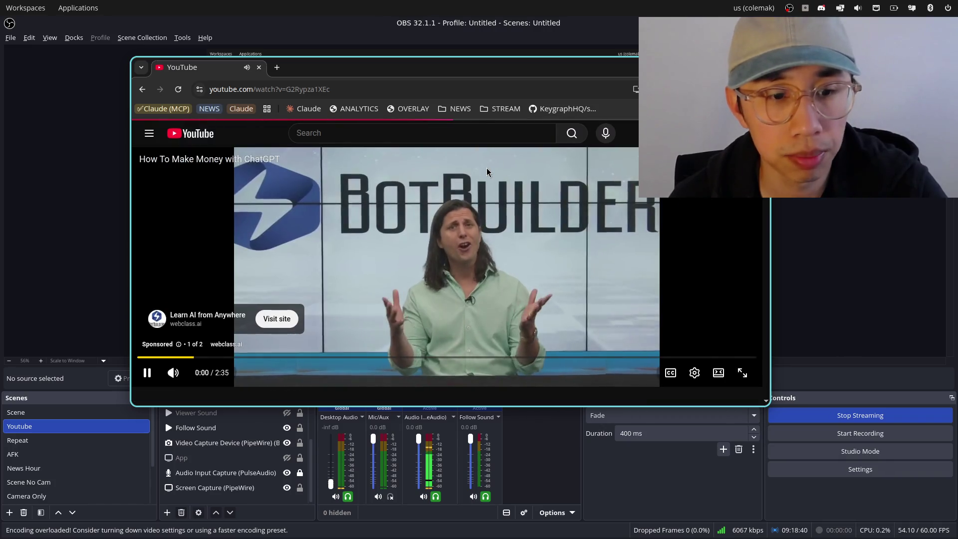
# Skip the sponsored ad and make the browser fill the screen.
pyautogui.scroll(-3, 604, 254)
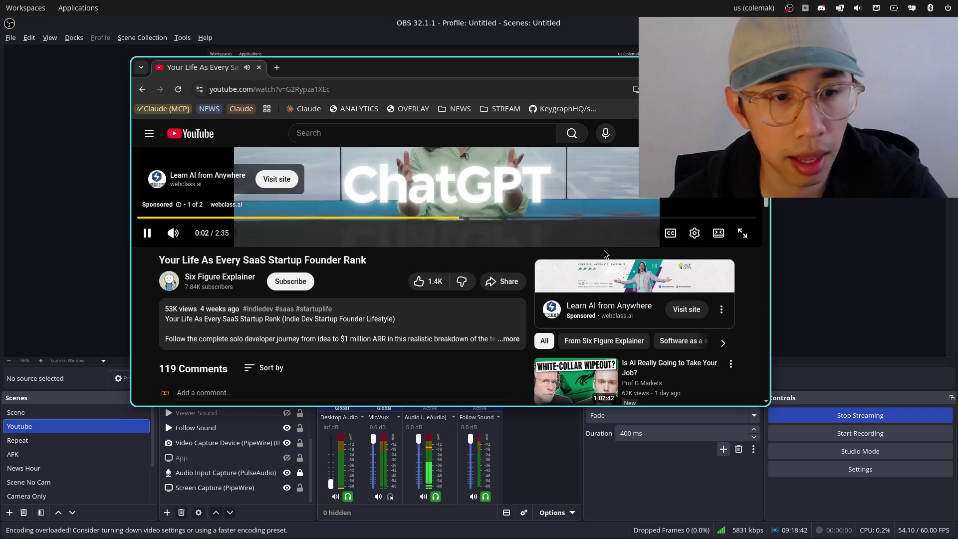
pyautogui.scroll(2, 614, 255)
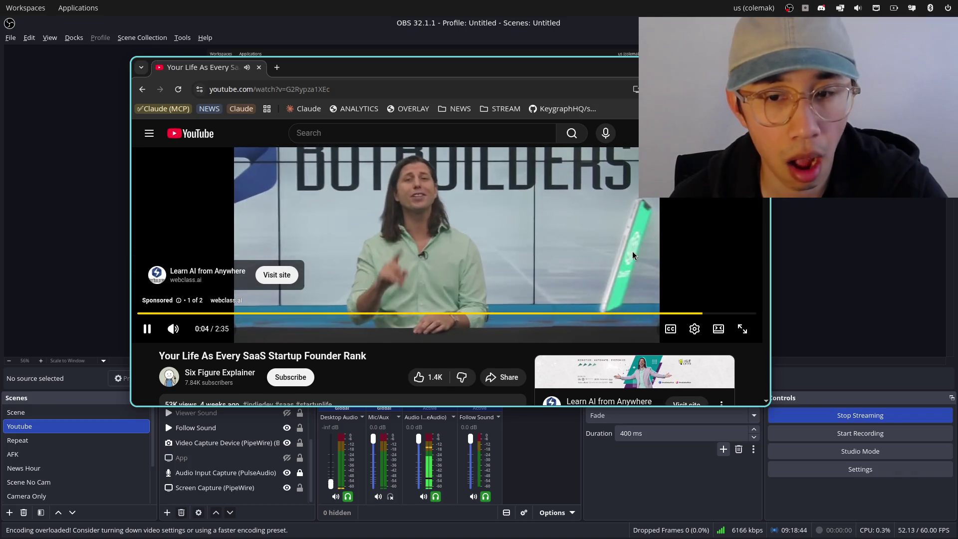
pyautogui.click(727, 298)
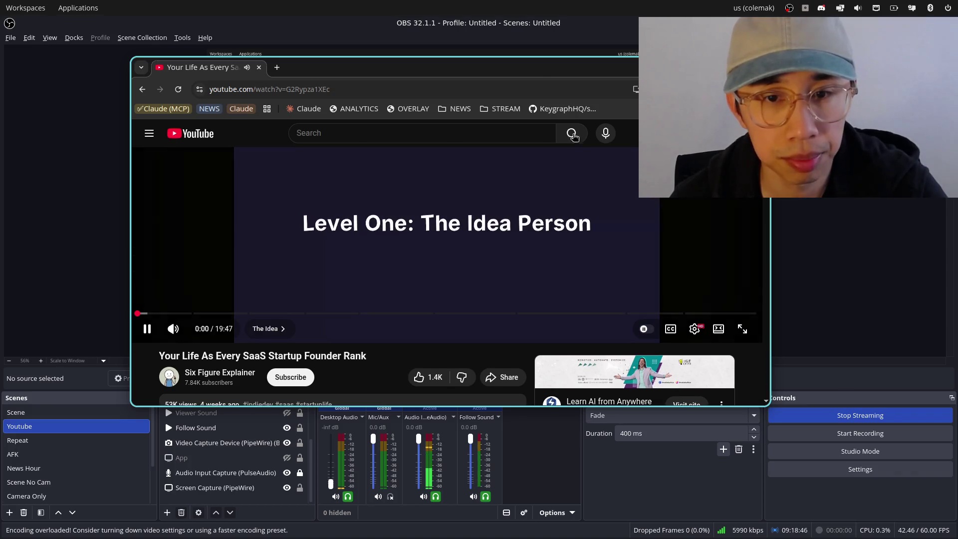
pyautogui.hotkey('alt', 'Tab')
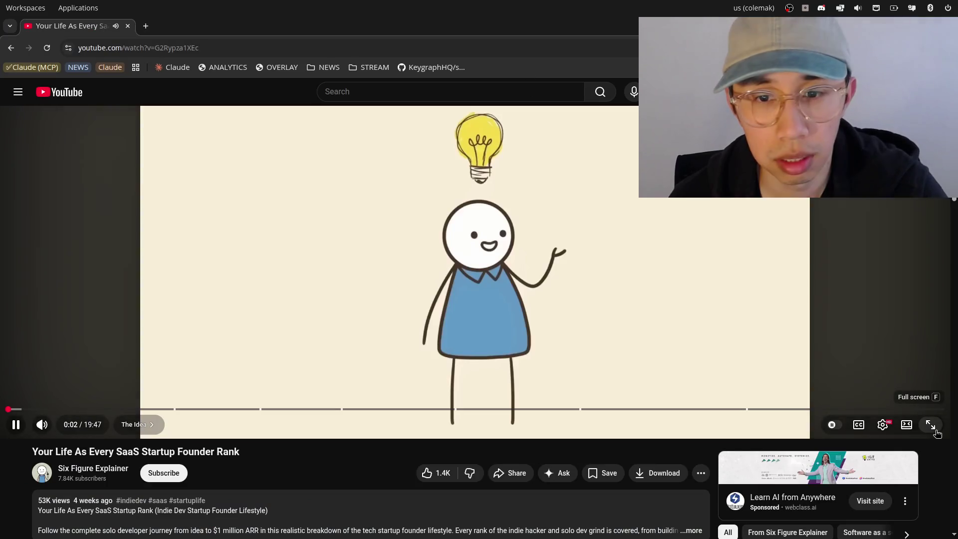
# Play the founder rank video full screen briefly, then go back to OBS.
pyautogui.click(931, 425)
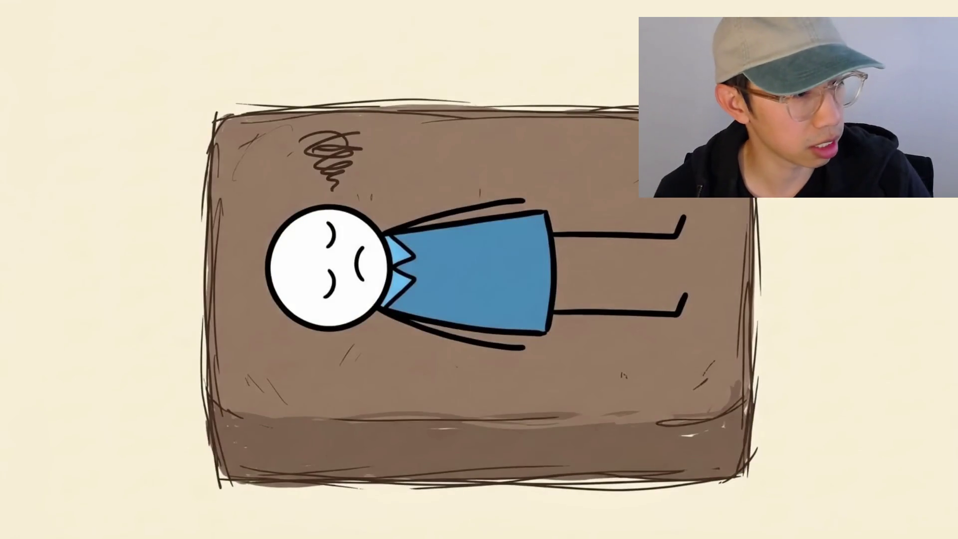
pyautogui.hotkey('alt', 'Tab')
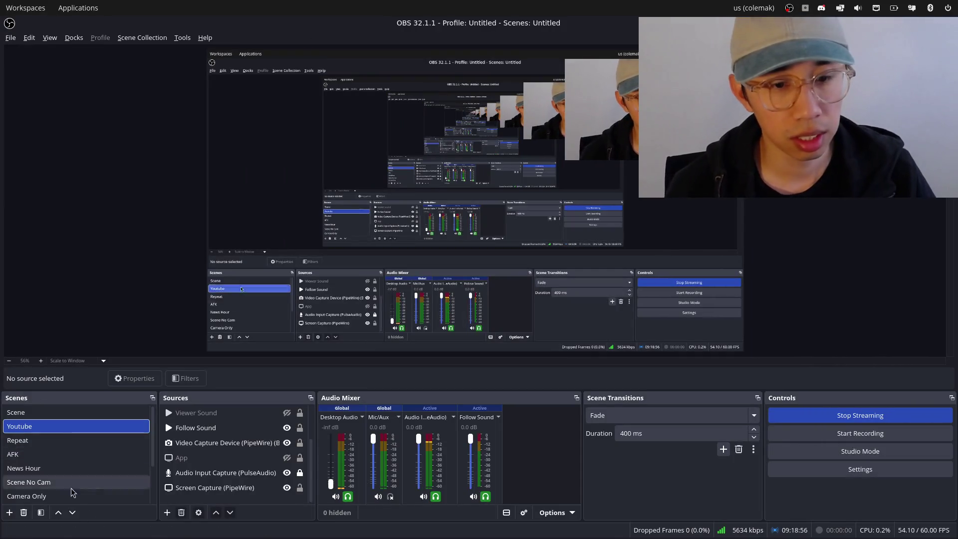
# Raise the Desktop Audio fader to 0.0 dB and return to the full-screen video.
pyautogui.moveTo(330, 484); pyautogui.dragTo(331, 439)
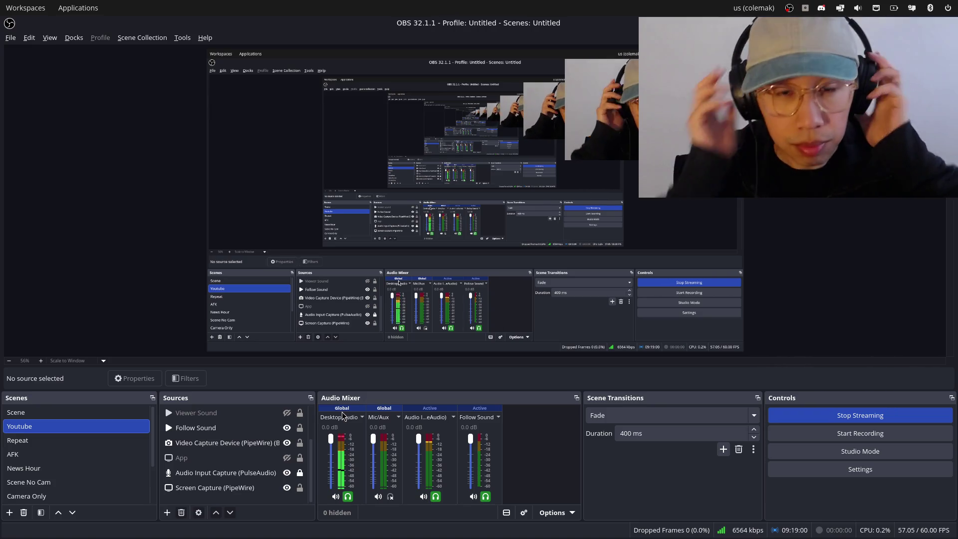
pyautogui.hotkey('alt', 'Tab')
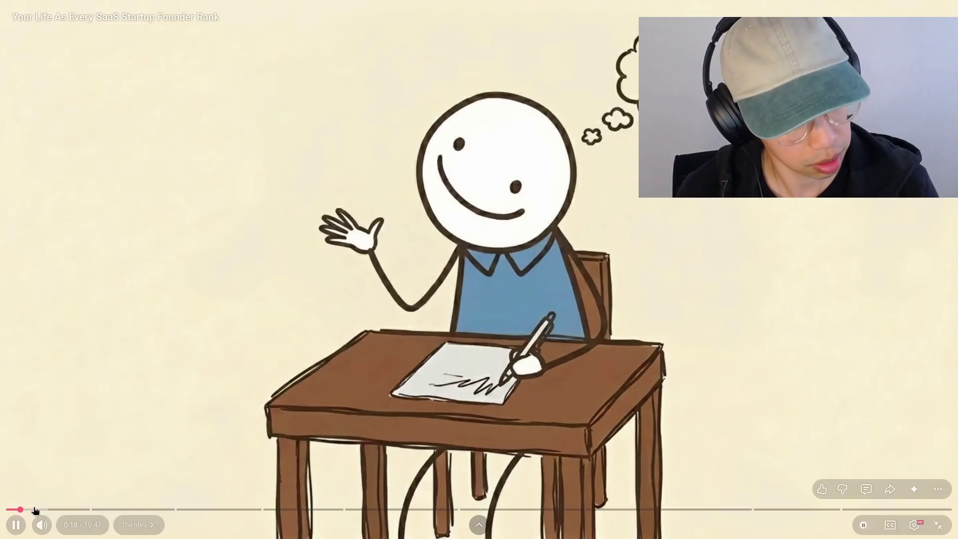
# Restart the video, later exit full screen and shrink the browser into a floating window.
pyautogui.moveTo(19, 509); pyautogui.dragTo(7, 509)
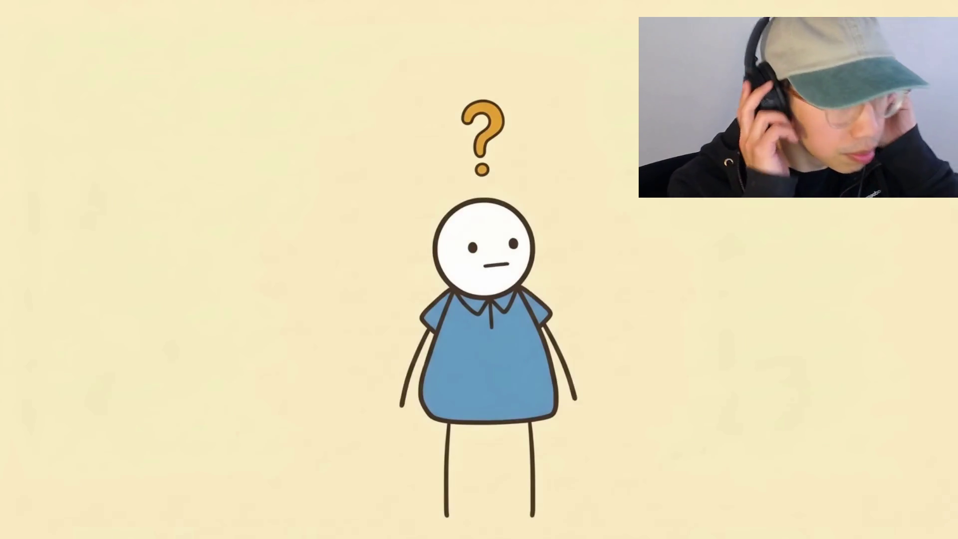
pyautogui.moveTo(947, 448)
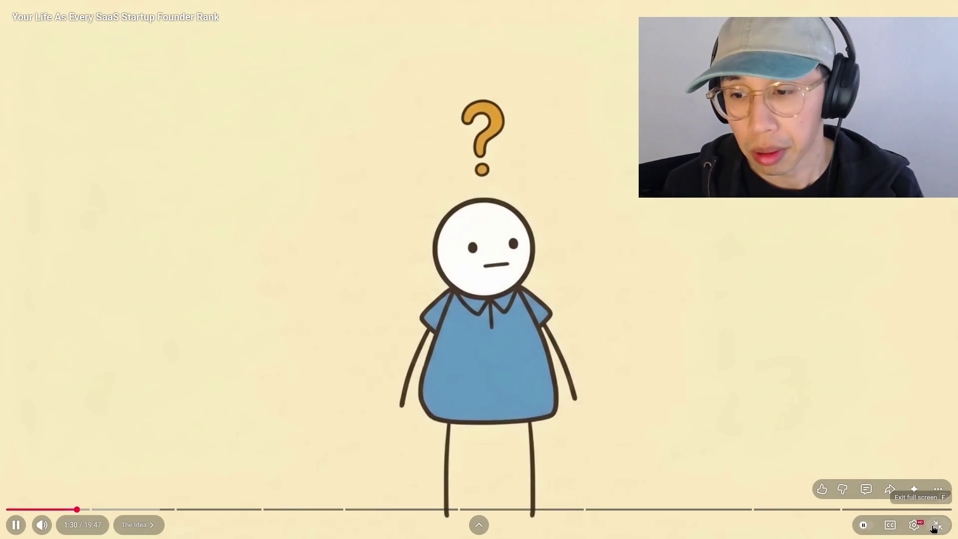
pyautogui.click(938, 525)
pyautogui.moveTo(259, 26)
pyautogui.mouseDown()
pyautogui.moveTo(285, 73)
pyautogui.moveTo(15, 102)
pyautogui.mouseUp()
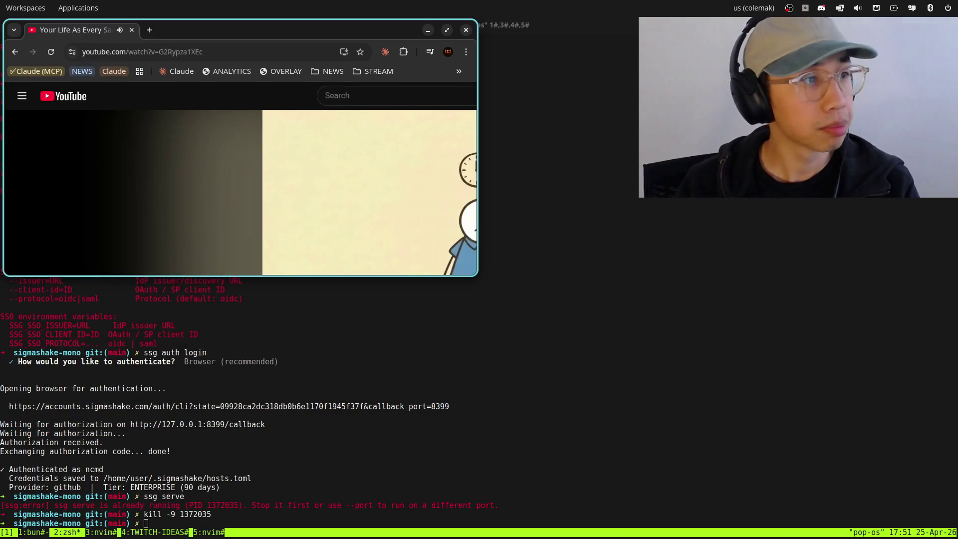
pyautogui.hotkey('alt', 'Tab')
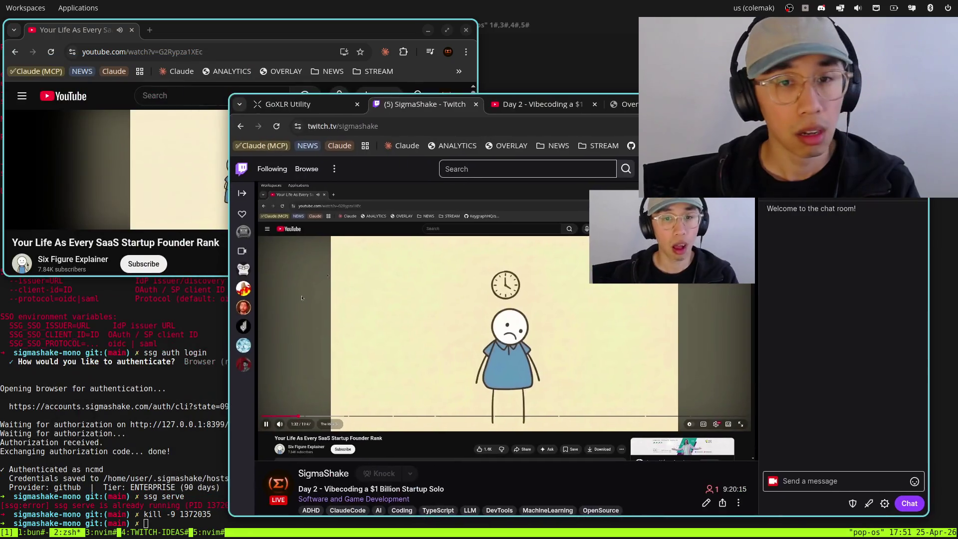
# Open the Day 2 video's YouTube Studio upload page, close Screen Capture properties, switch workspaces.
pyautogui.click(568, 105)
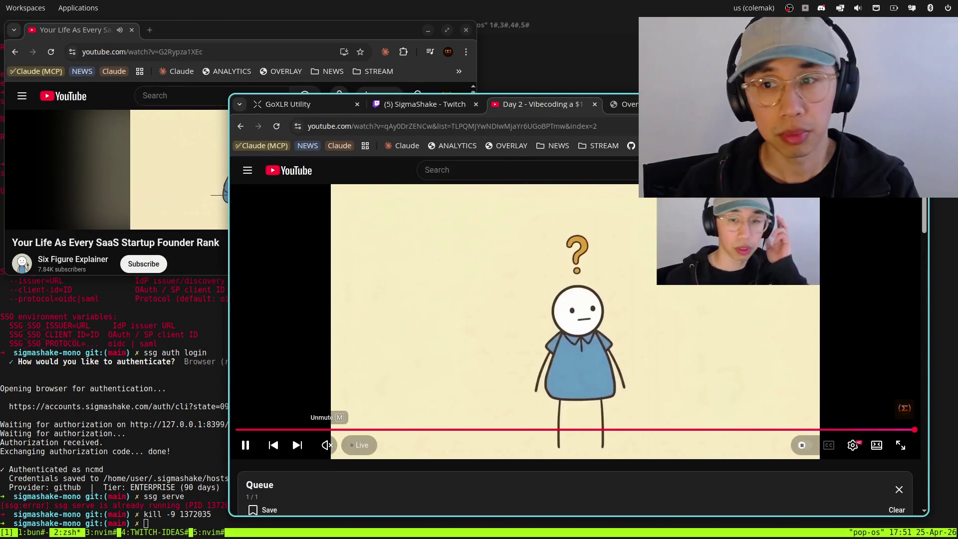
pyautogui.click(849, 193)
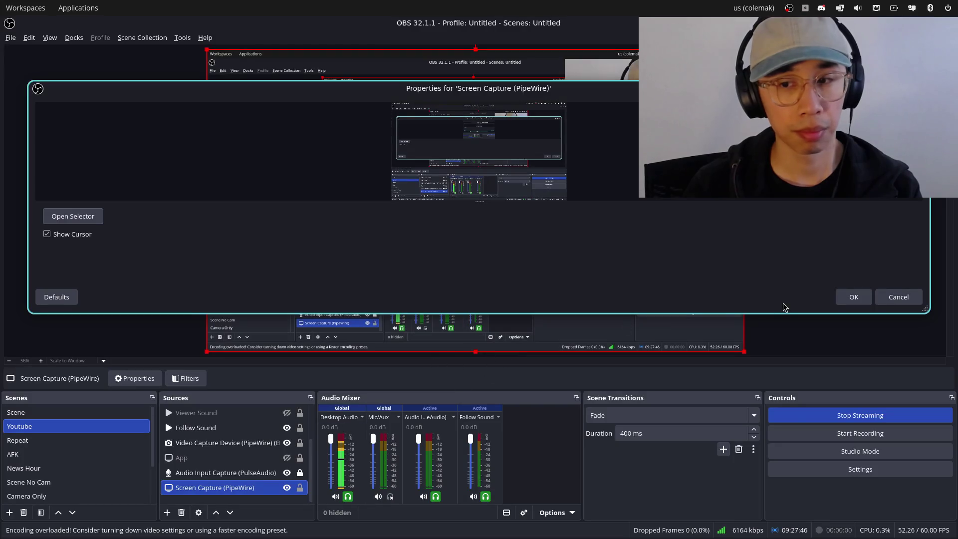
pyautogui.click(865, 300)
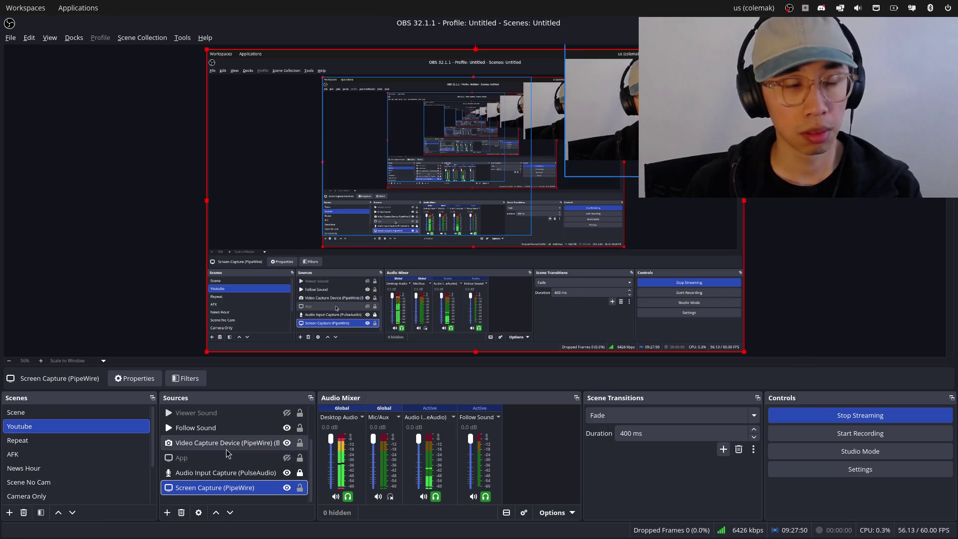
pyautogui.hotkey('alt', 'Tab')
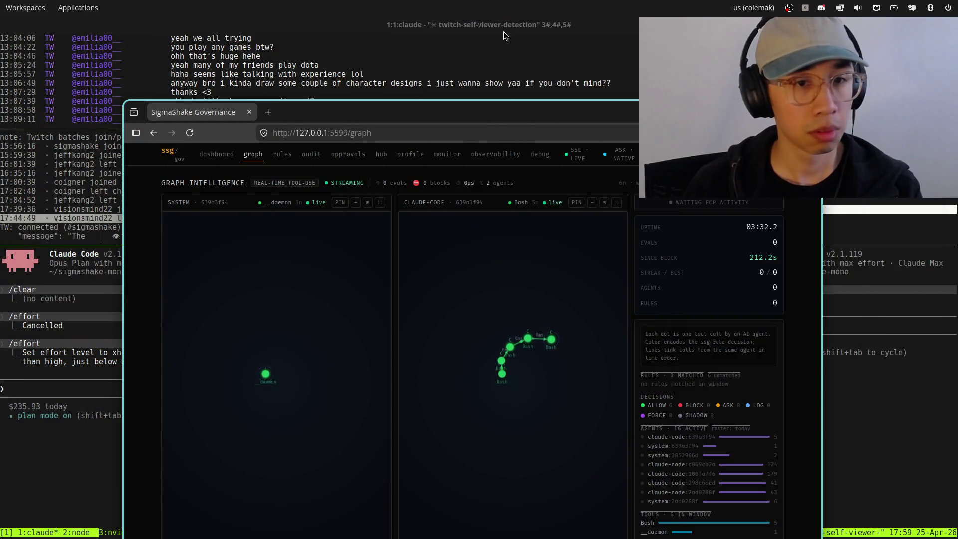
# Move the governance dashboard window up and left, then browse the open-windows list.
pyautogui.moveTo(403, 120); pyautogui.dragTo(387, 50)
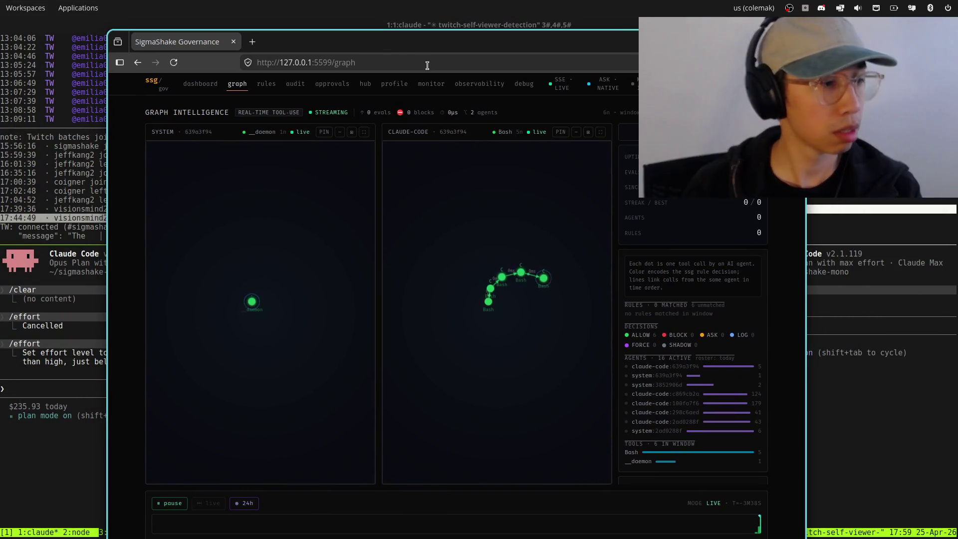
pyautogui.press('super')
pyautogui.press('Up')
pyautogui.press('Up')
pyautogui.press('Down')
pyautogui.press('Down')
pyautogui.press('Down')
pyautogui.press('Escape')
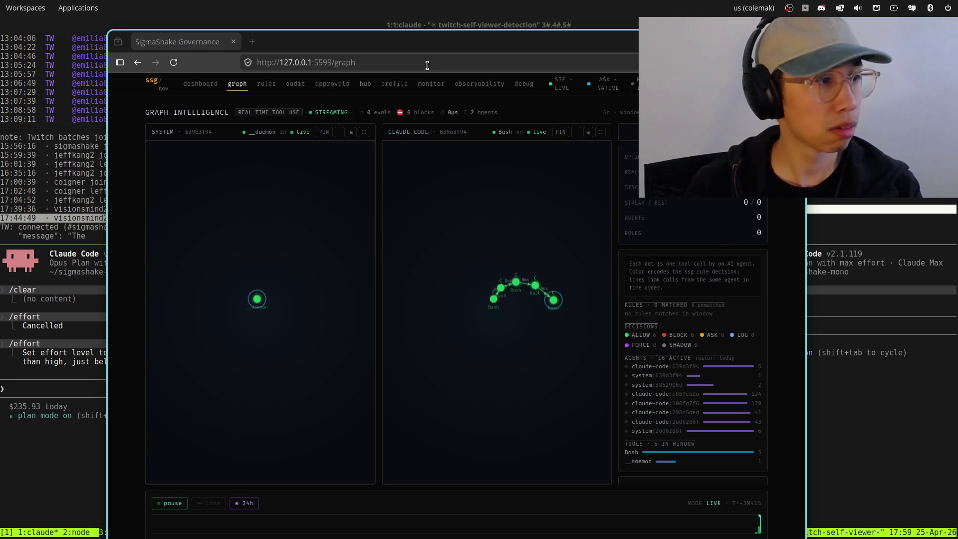
# Maximize the Chrome window and show the Thumbnail design project.
pyautogui.hotkey('alt', 'Tab')
pyautogui.moveTo(615, 113); pyautogui.dragTo(534, 34)
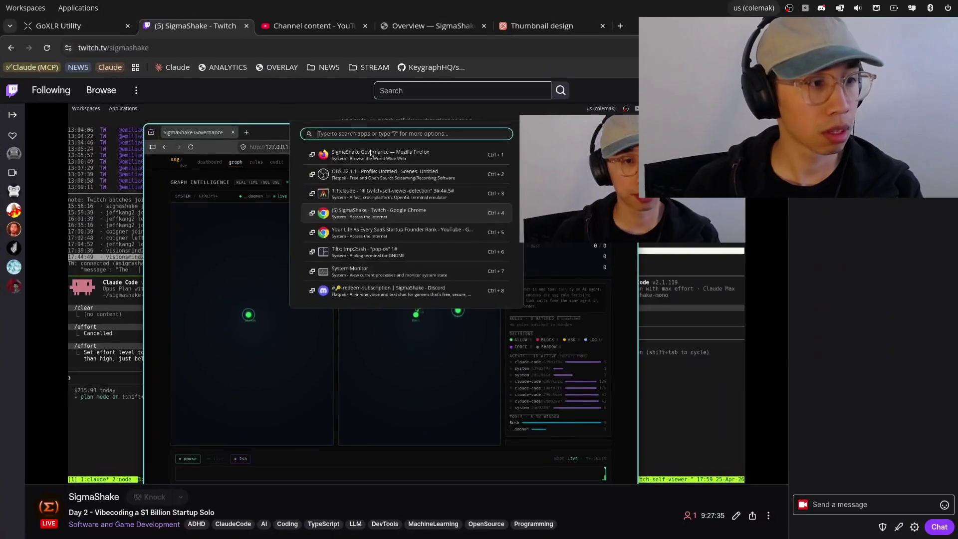
pyautogui.click(534, 31)
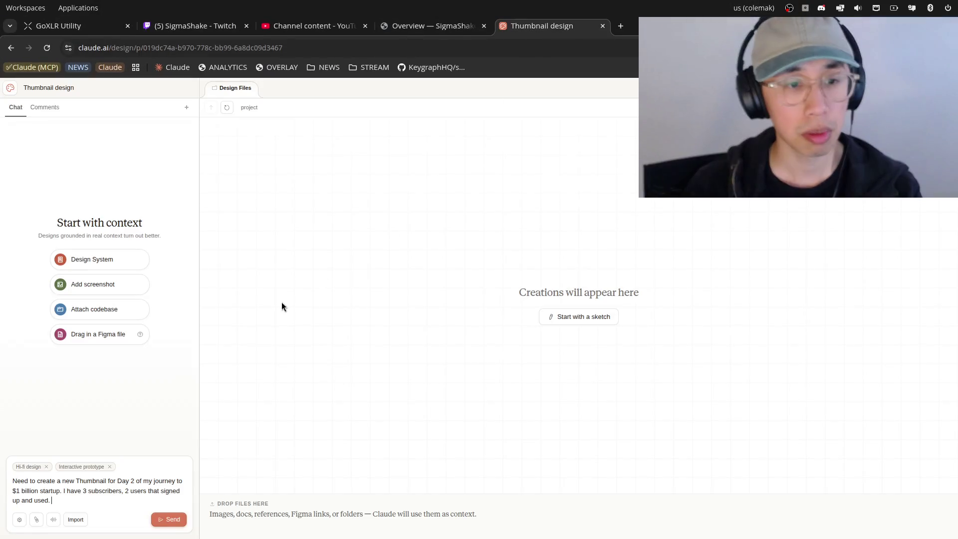
# Glance back and forth at the SigmaShake analytics overview tab.
pyautogui.click(406, 31)
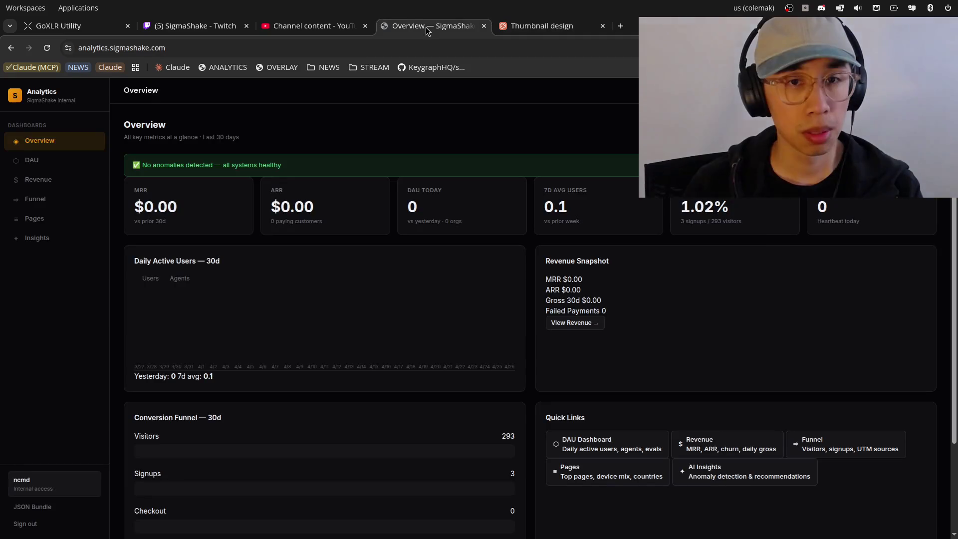
pyautogui.click(549, 29)
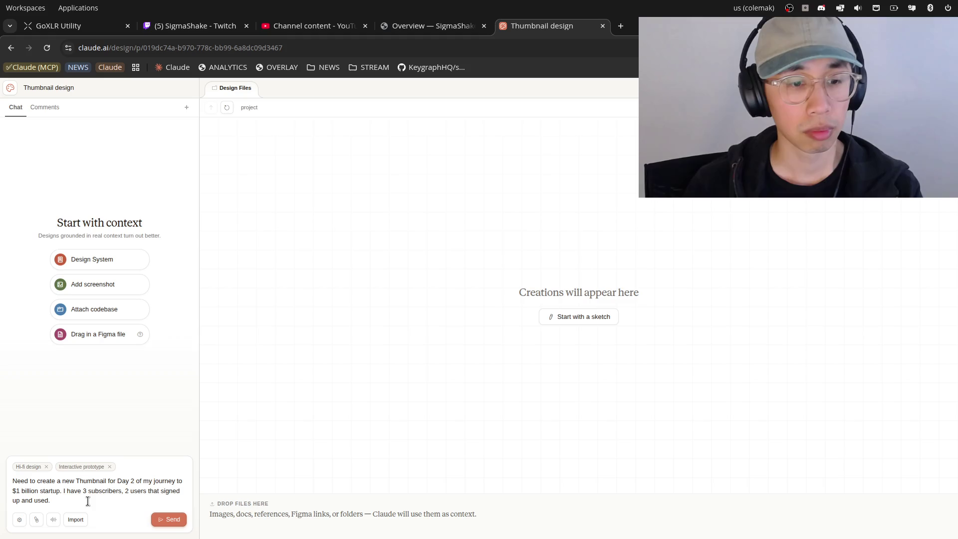
pyautogui.click(444, 26)
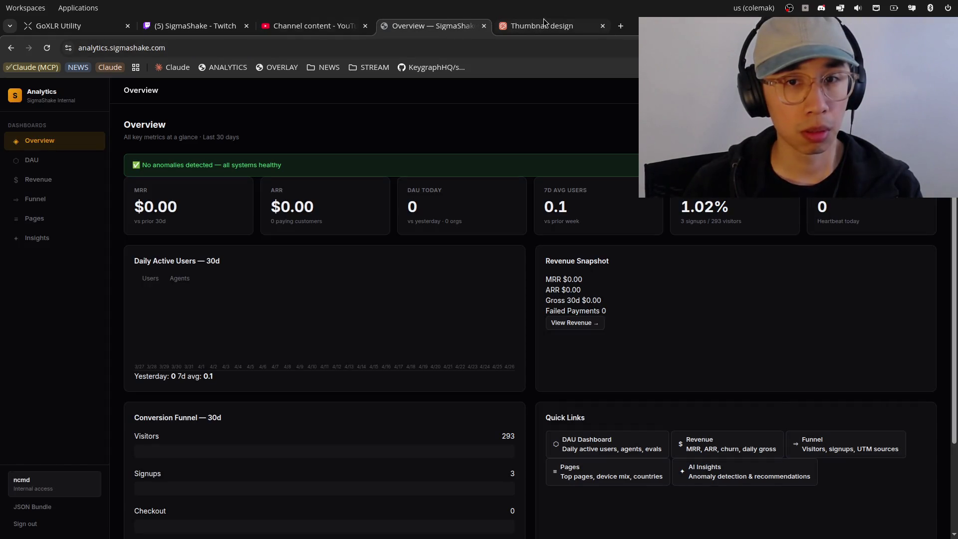
pyautogui.click(555, 22)
pyautogui.click(445, 23)
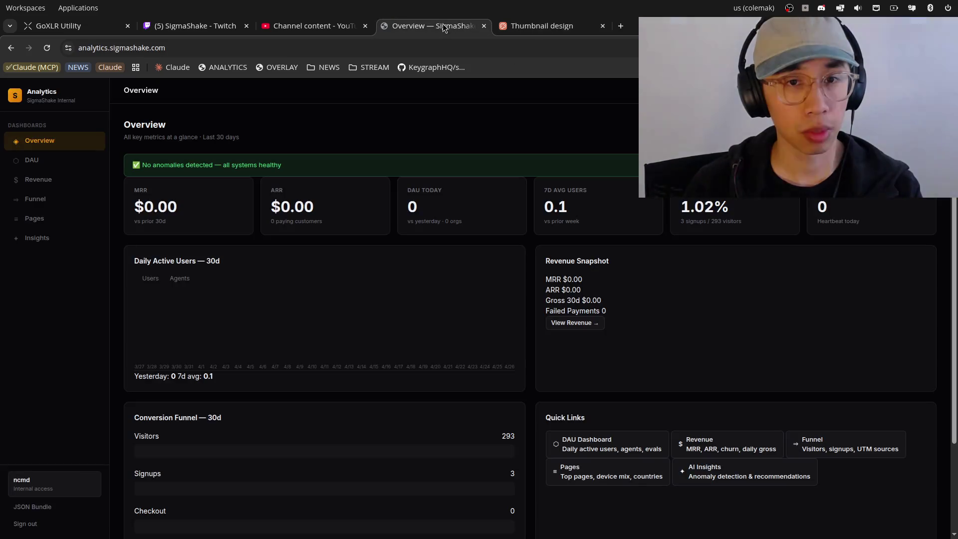
# Check the YouTube Studio upload and GoXLR tabs, return to Thumbnail design, then open a new tab.
pyautogui.click(299, 24)
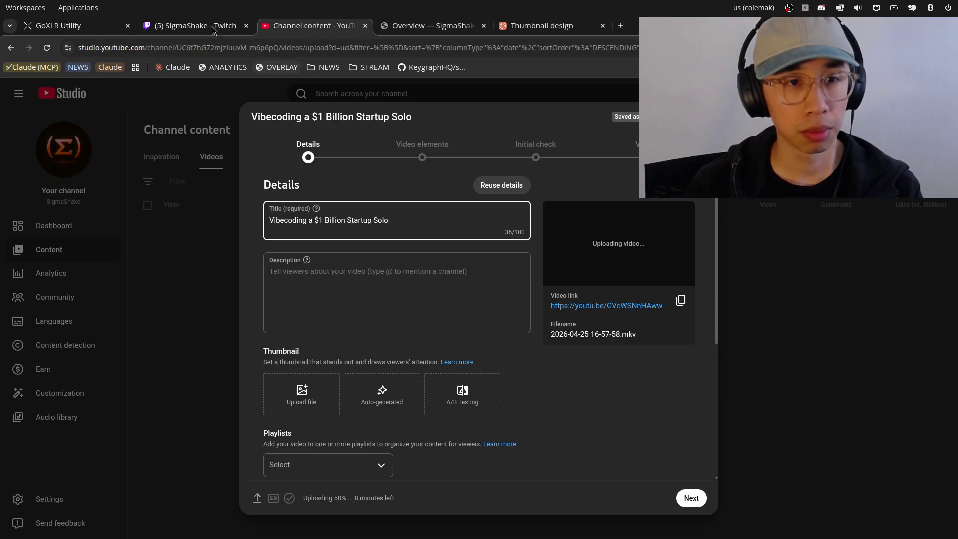
pyautogui.click(58, 27)
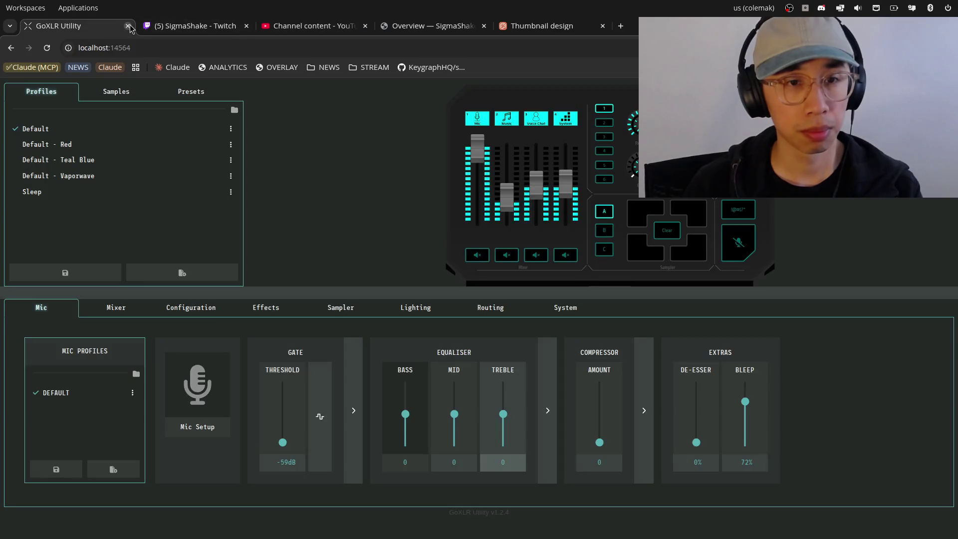
pyautogui.click(319, 26)
pyautogui.click(415, 26)
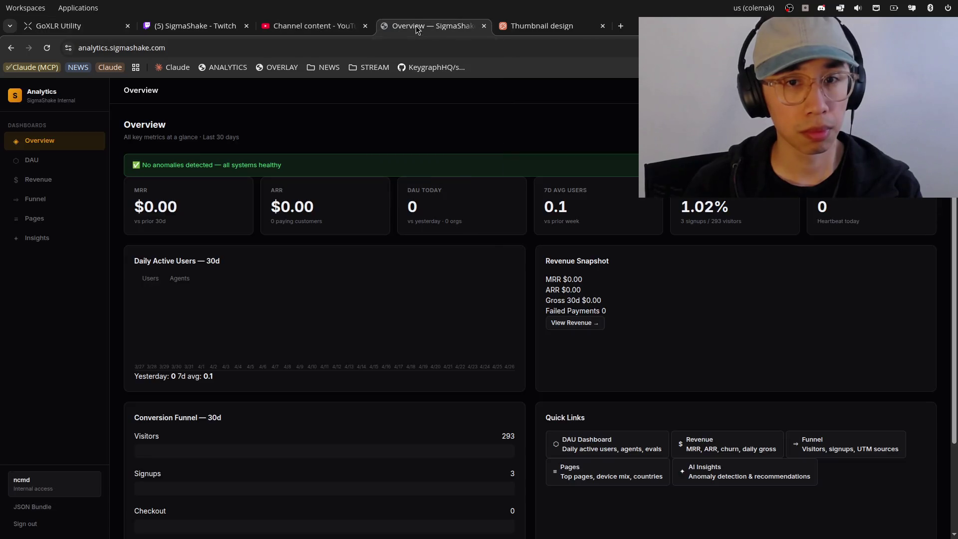
pyautogui.click(546, 26)
pyautogui.click(626, 27)
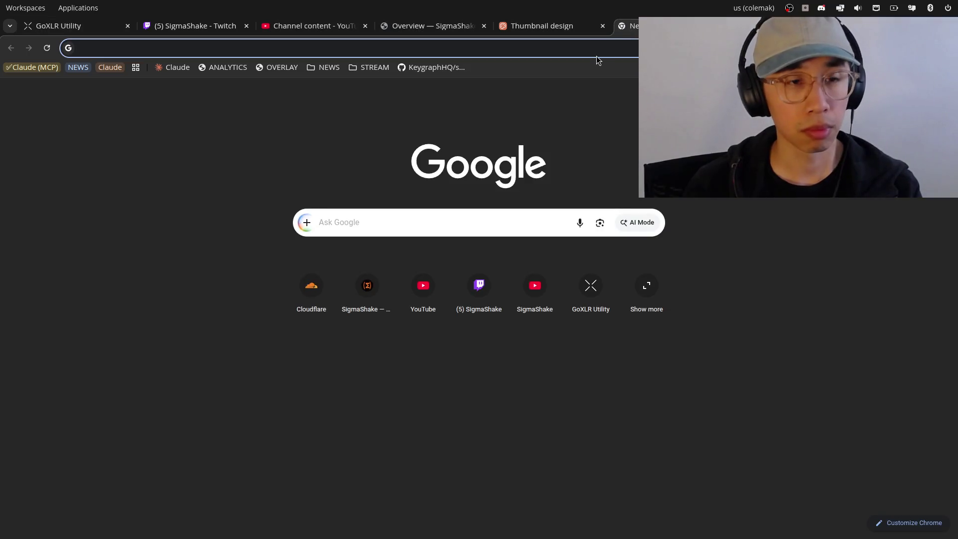
# Load Twitch via 'twit' and open the stream summary analytics from the account menu.
pyautogui.write('twit')
pyautogui.press('Return')
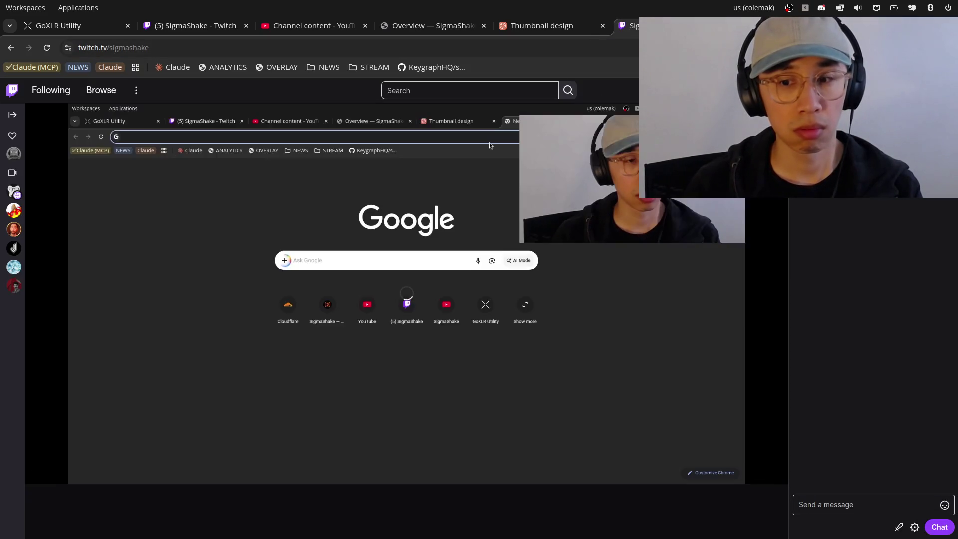
pyautogui.click(945, 90)
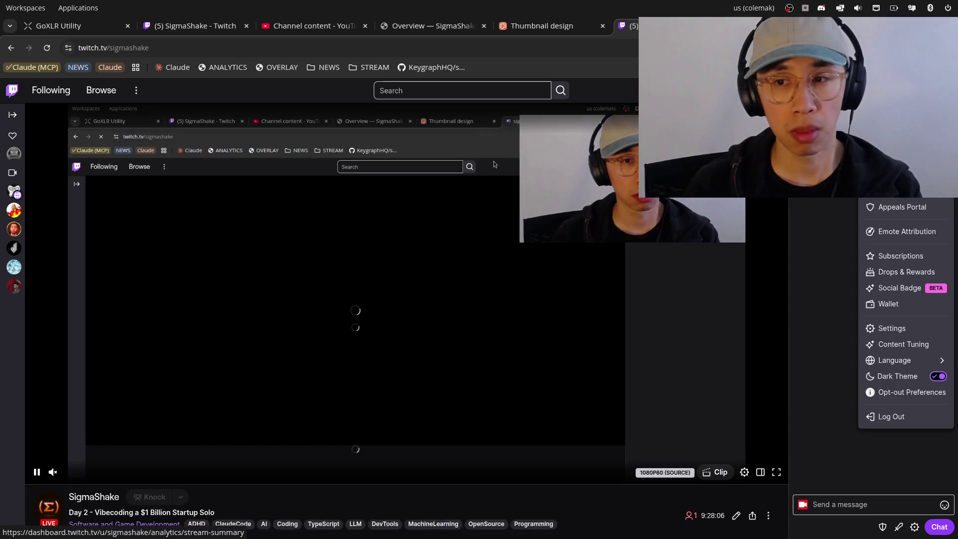
pyautogui.click(898, 180)
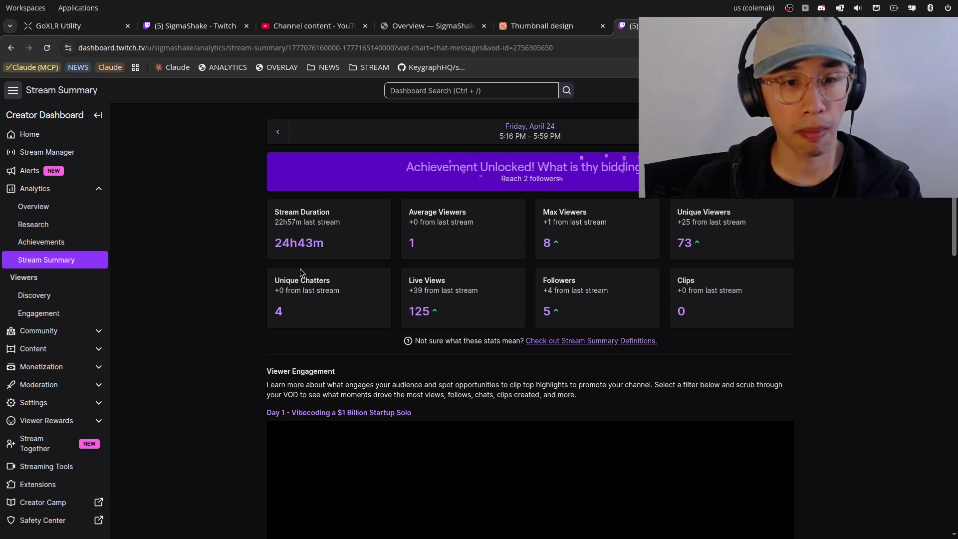
# Flip past the analytics overview and YouTube content tabs back to Thumbnail design.
pyautogui.click(514, 26)
pyautogui.click(411, 28)
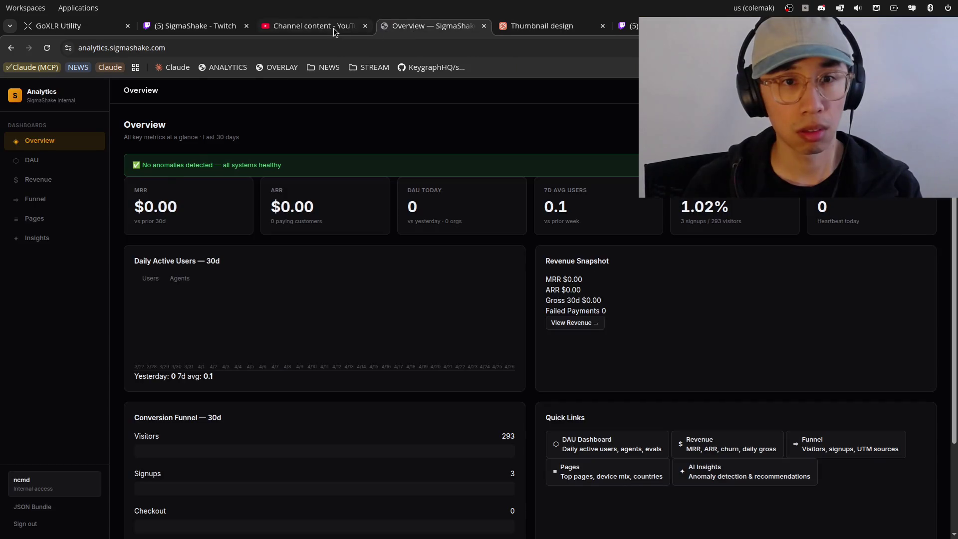
pyautogui.click(333, 28)
pyautogui.click(530, 28)
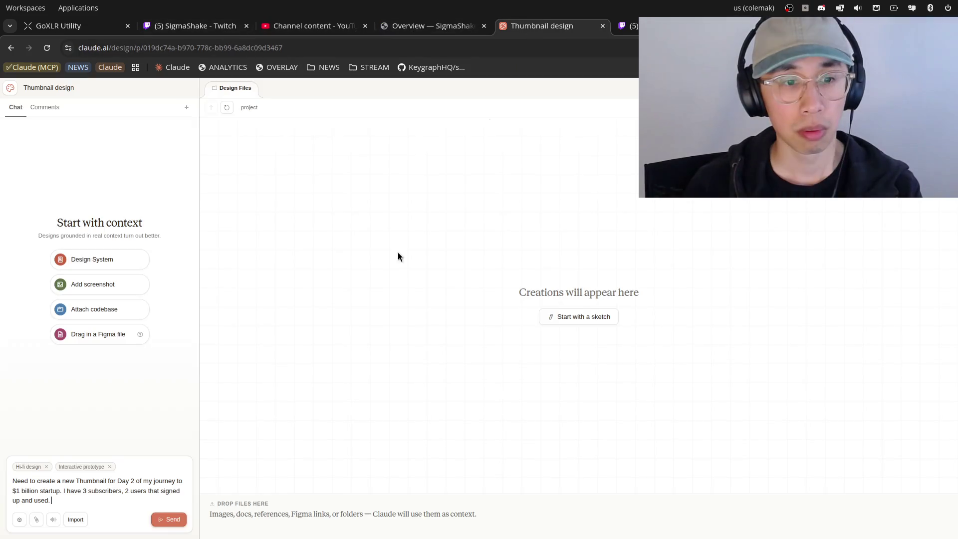
# Add the Twitch stream stats to the prompt: over 24 hours, 70+ unique viewers, 5 followers.
pyautogui.write('I streamed for over 24')
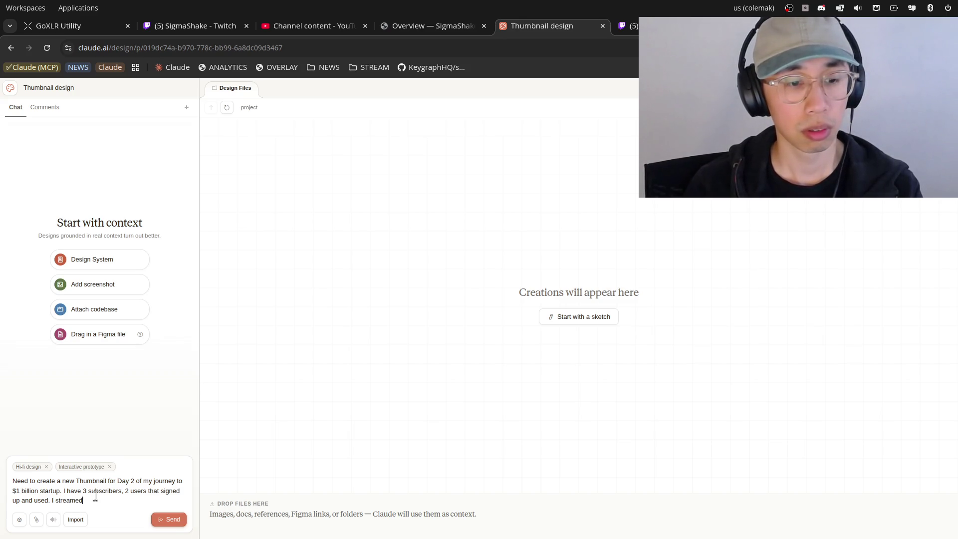
pyautogui.write(' hoour')
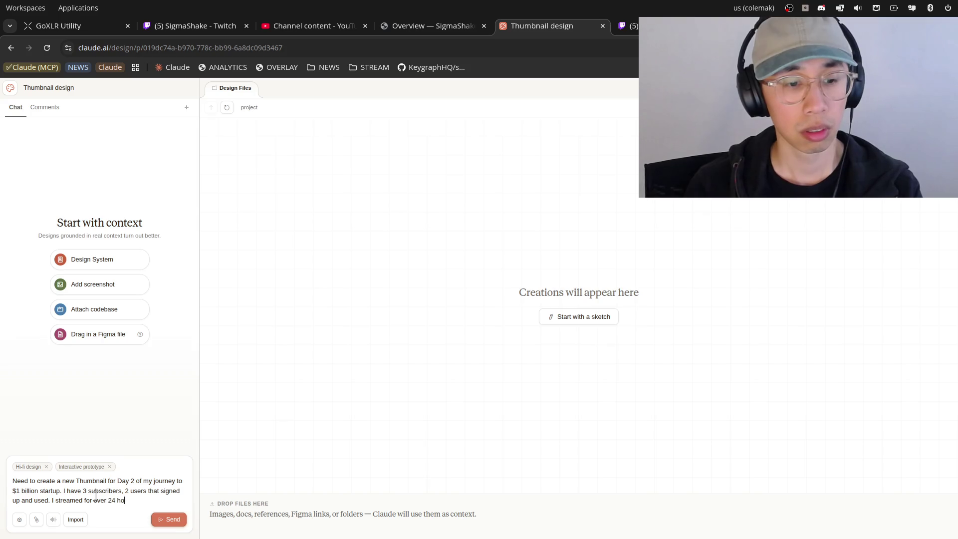
pyautogui.press('BackSpace')
pyautogui.press('BackSpace')
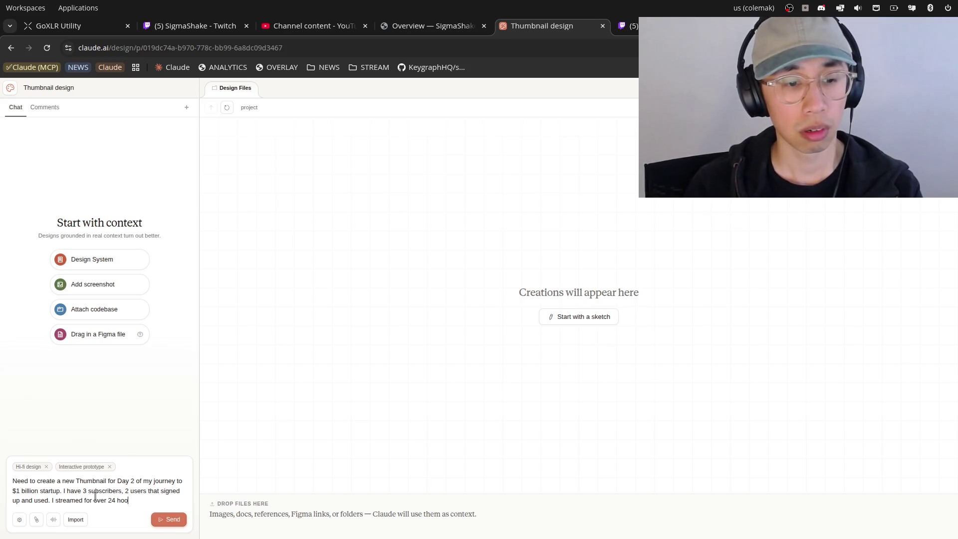
pyautogui.write('s,')
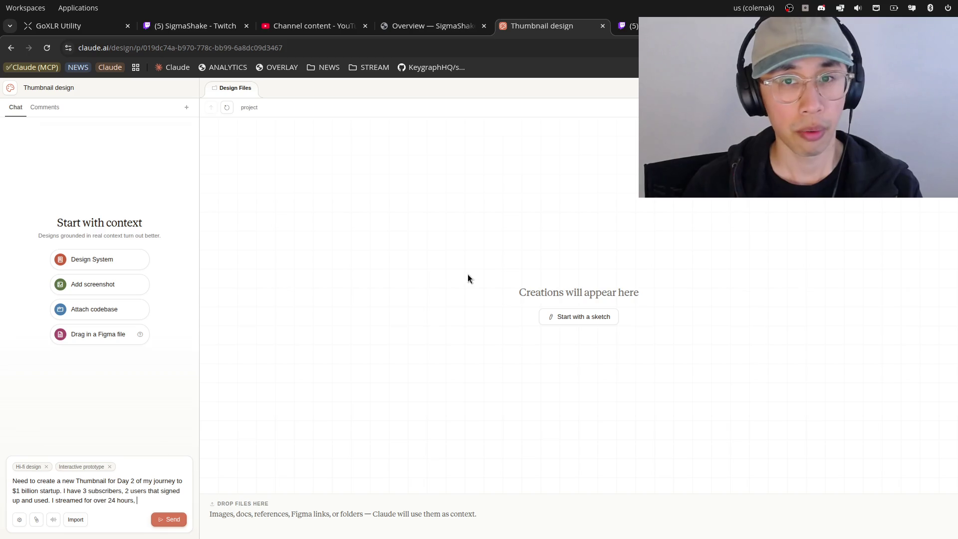
pyautogui.click(612, 28)
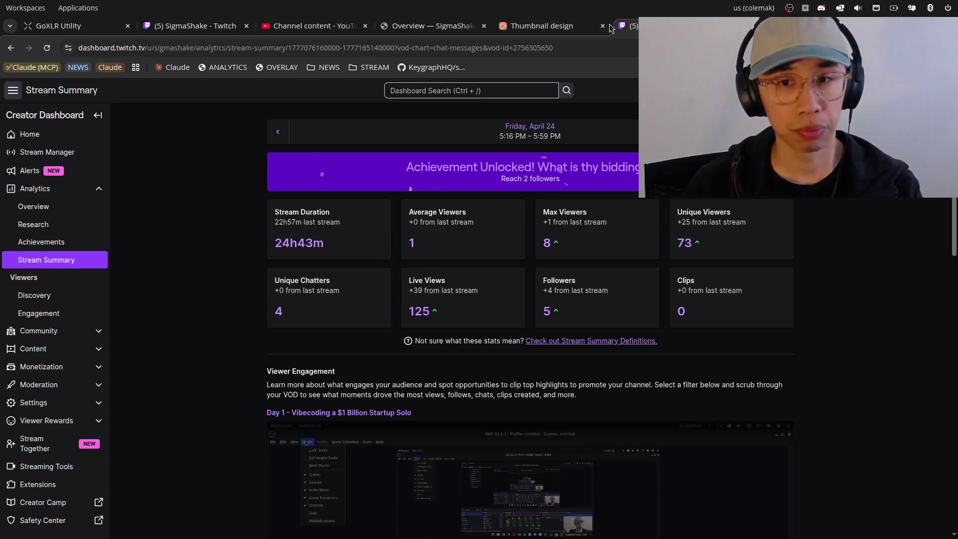
pyautogui.click(572, 27)
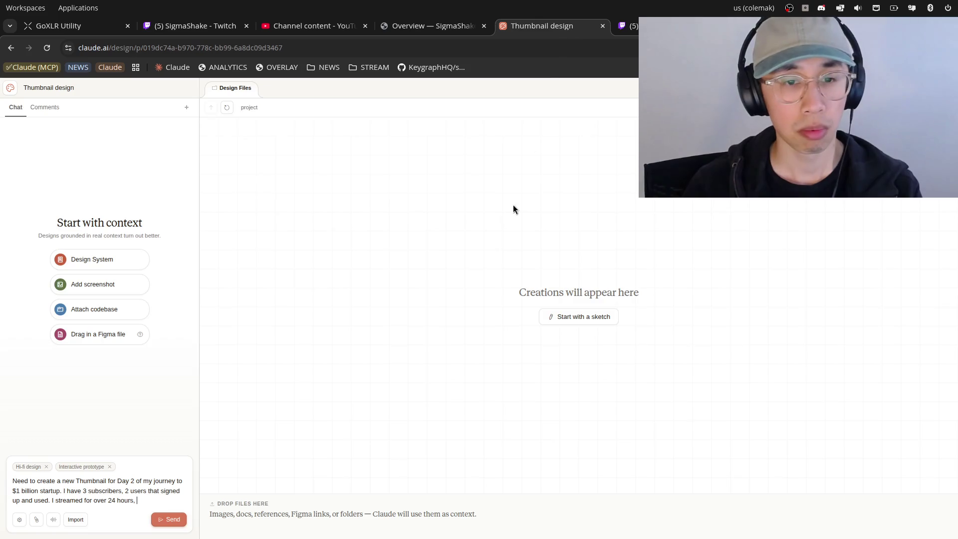
pyautogui.click(154, 499)
pyautogui.write('70+ unique viewers')
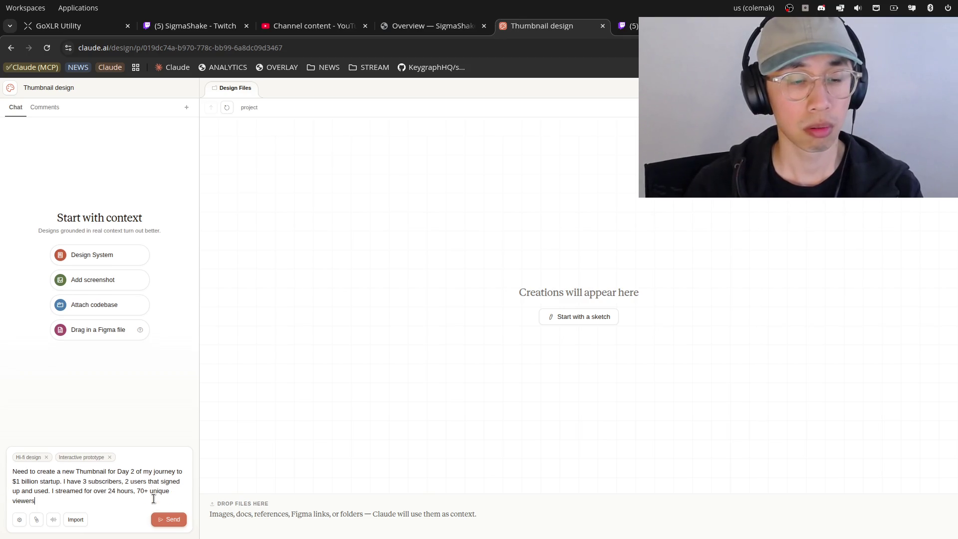
pyautogui.hotkey('ctrl', 'Tab')
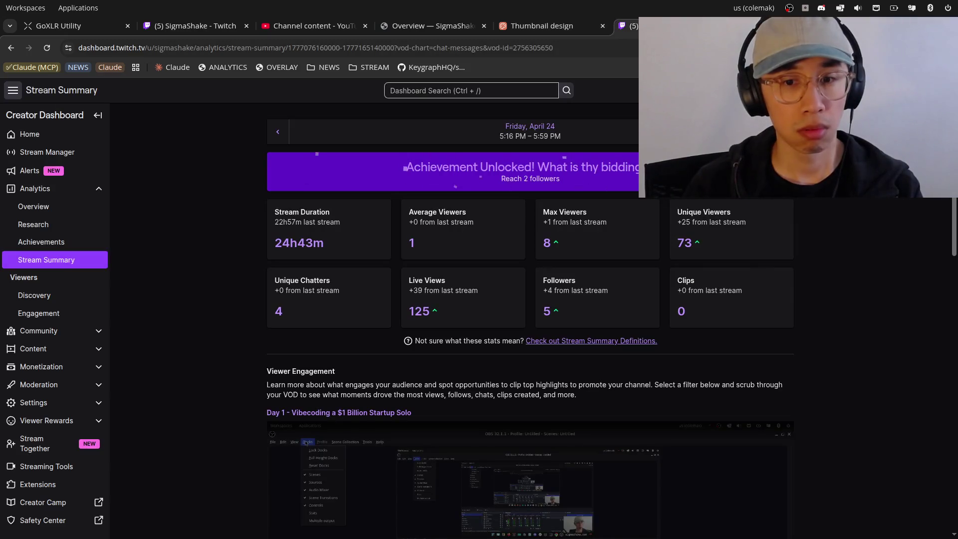
pyautogui.click(556, 24)
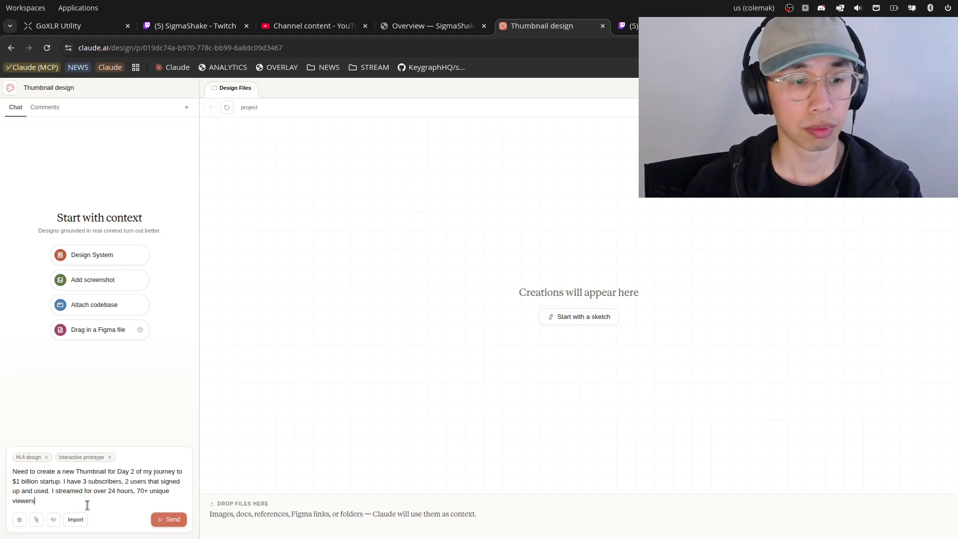
pyautogui.write(', 5 foll')
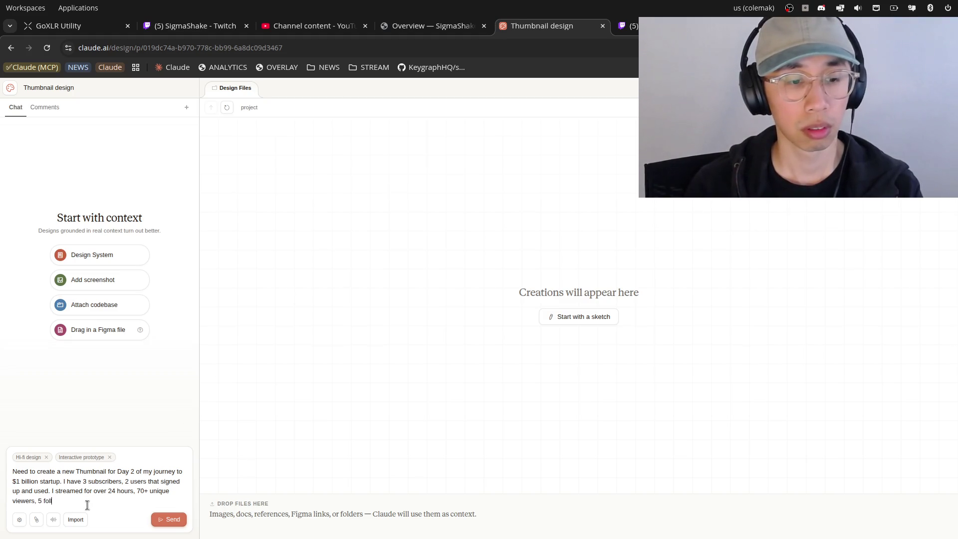
pyautogui.write('owers')
# Insert 'Youtube' and 'attractive' earlier in the prompt and request Mr. Beast-style thumbnails.
pyautogui.press('Up')
pyautogui.write('Youtube')
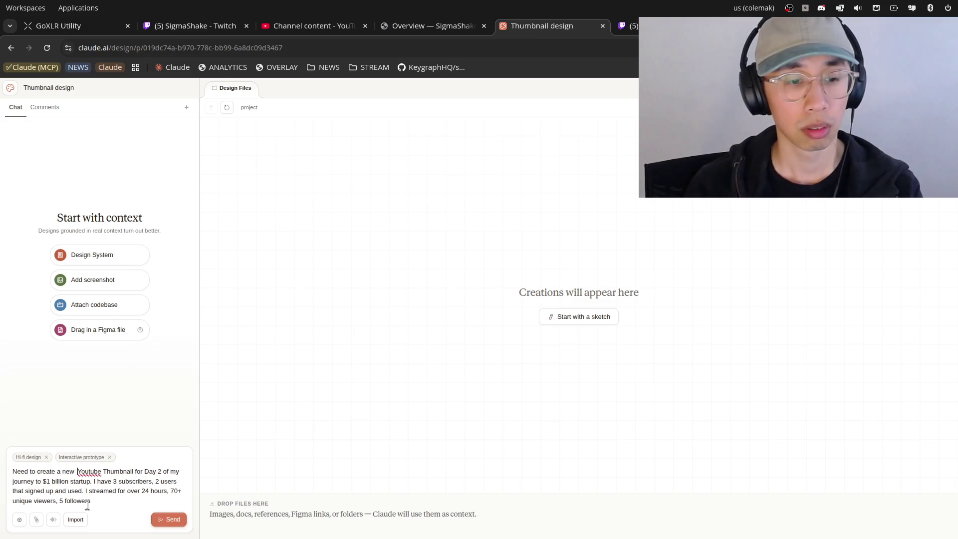
pyautogui.press('BackSpace')
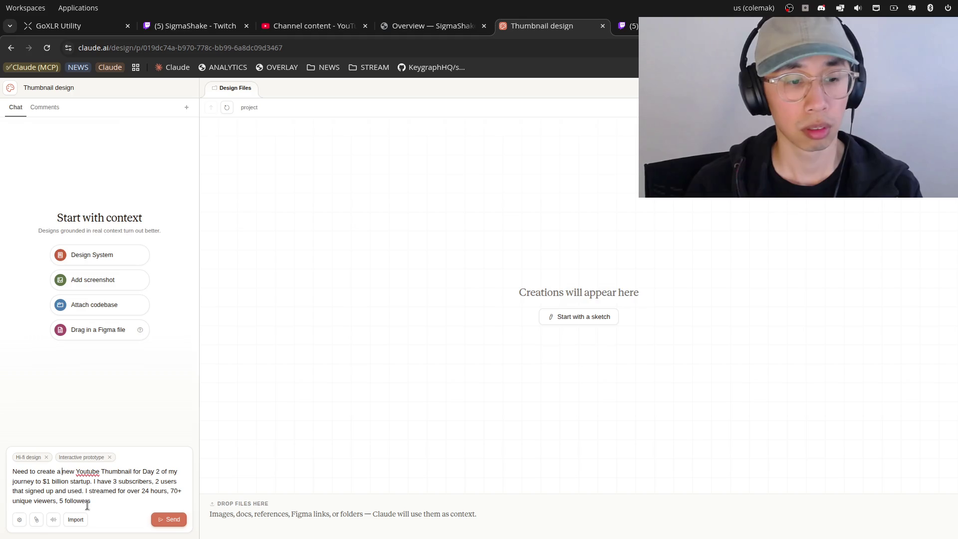
pyautogui.write('n attract')
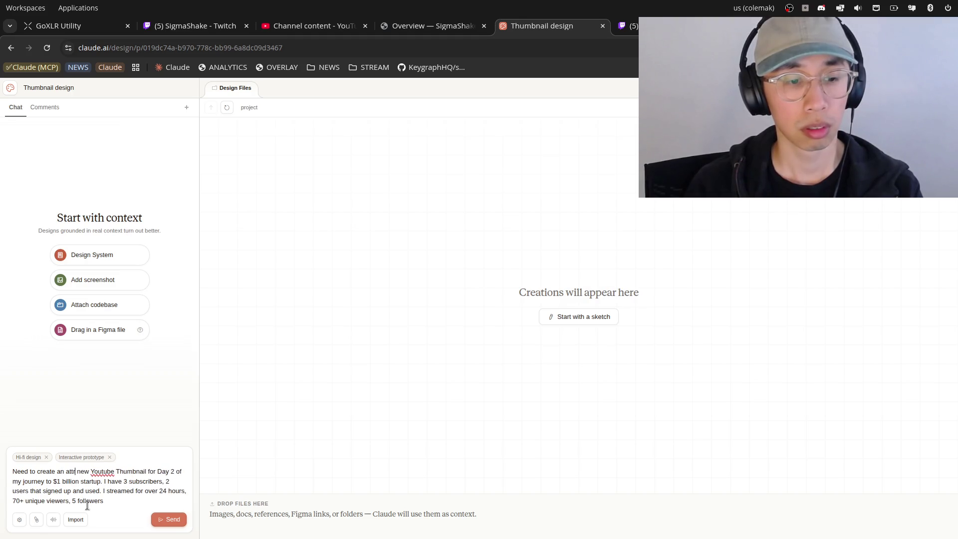
pyautogui.write('ive')
pyautogui.press('Right')
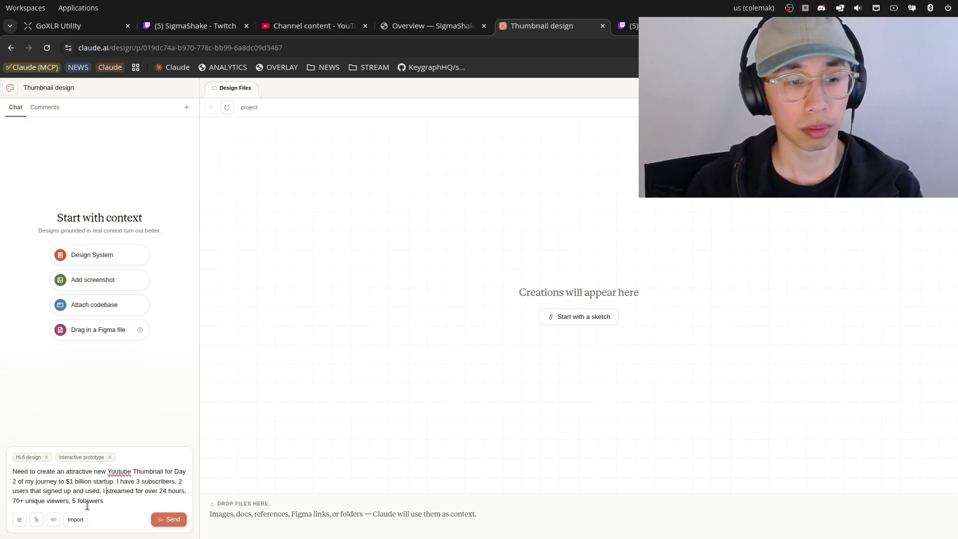
pyautogui.write('eed something similar to Mr. Bearst thu')
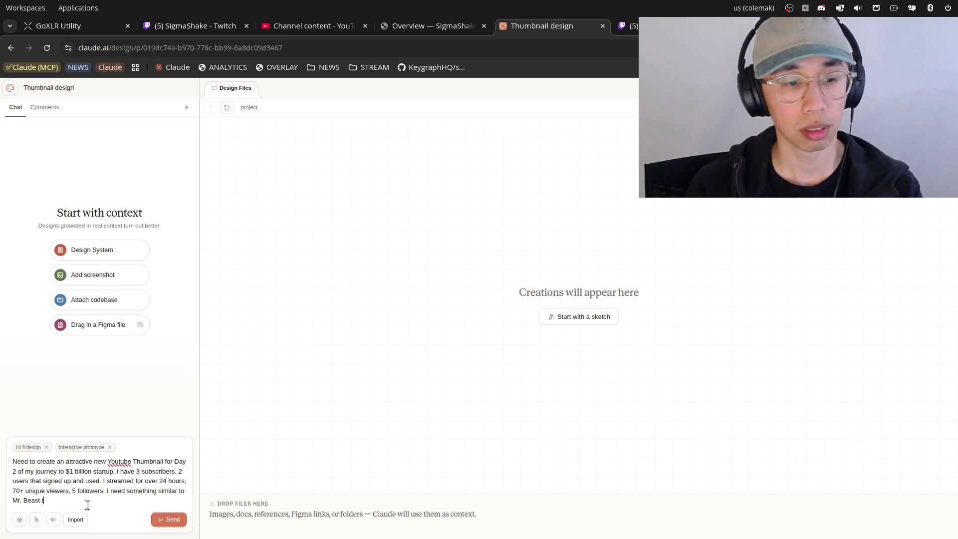
pyautogui.write('mbnails')
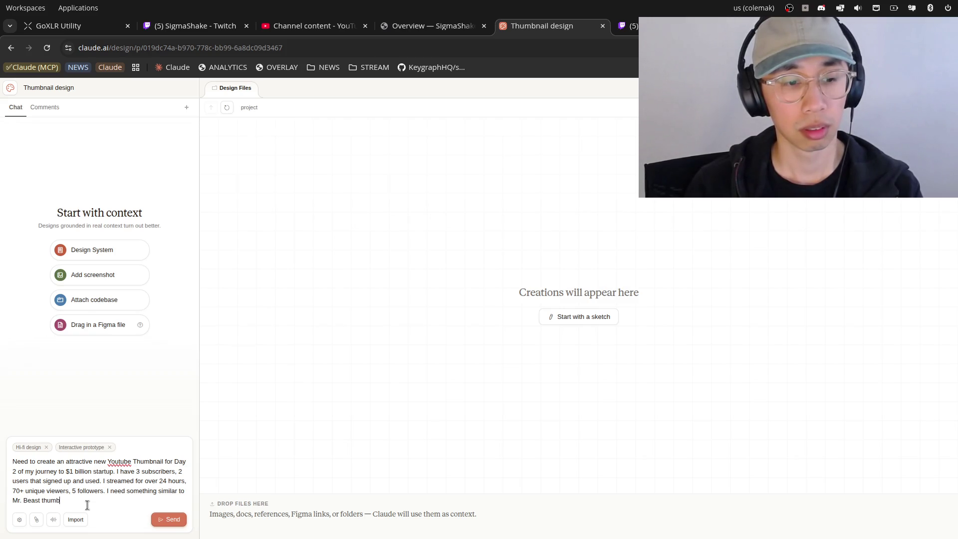